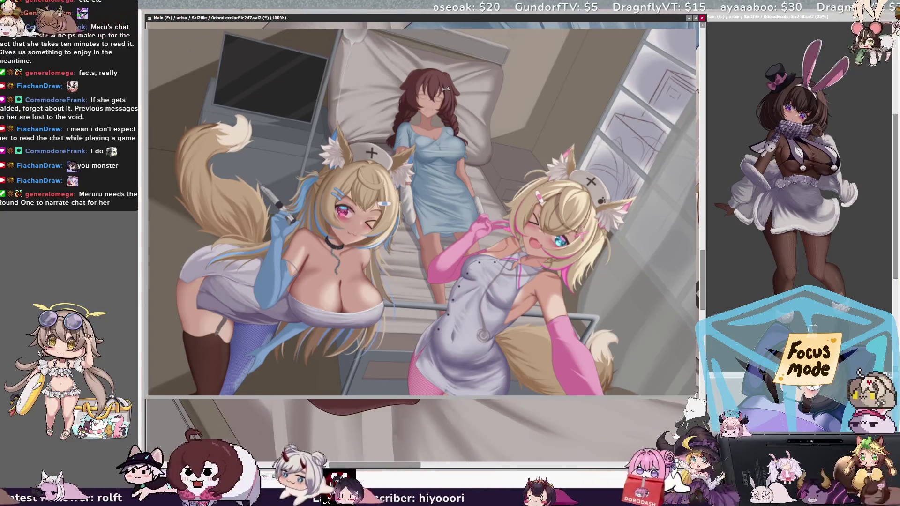
# Zoom in to inspect the brown hair, reset the canvas to normal size, and scroll the view
pyautogui.hotkey('ctrl', '+')
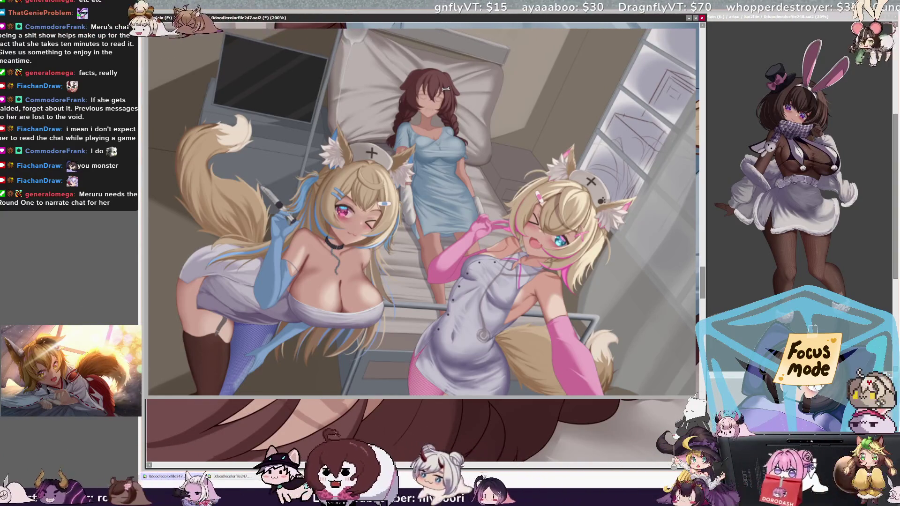
pyautogui.press('Home')
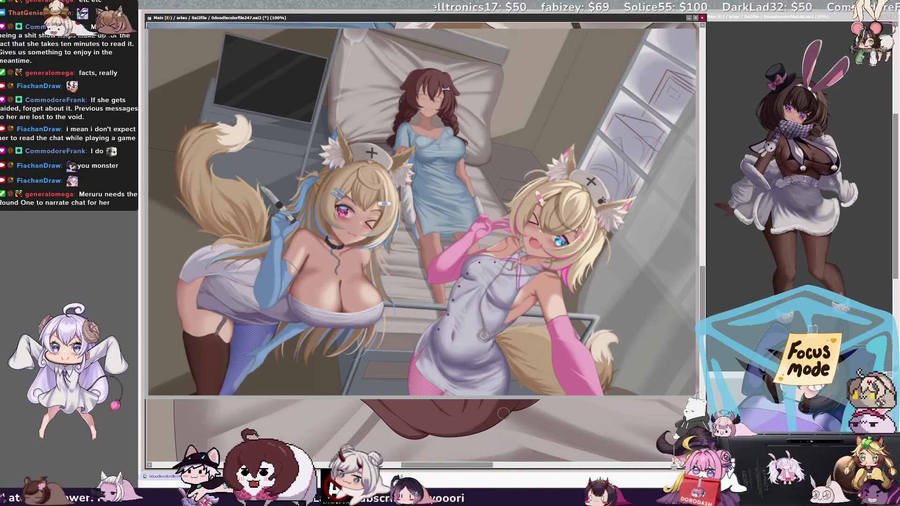
pyautogui.hscroll(3, 503, 413)
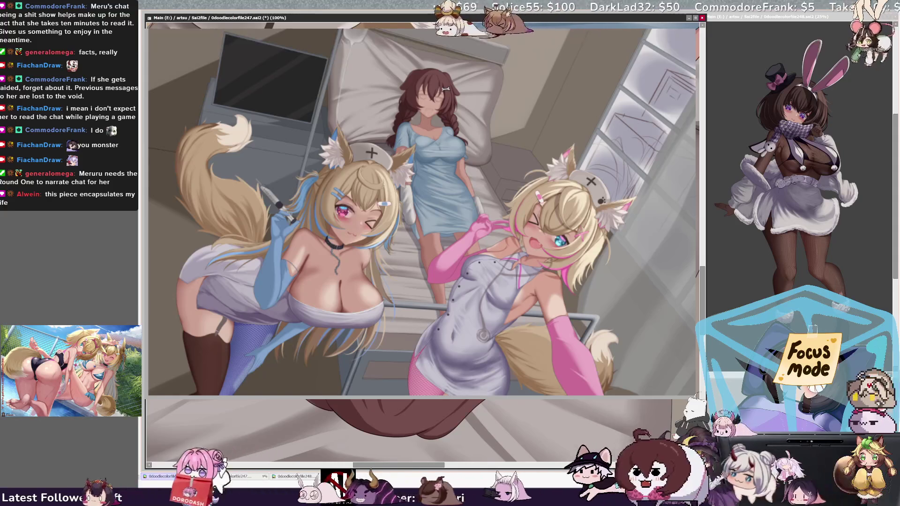
pyautogui.scroll(-3, 422, 431)
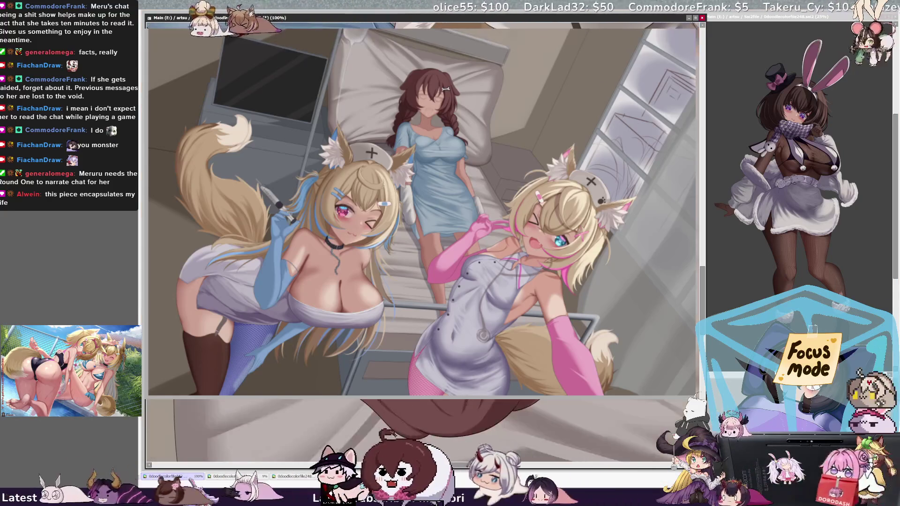
pyautogui.scroll(3, 422, 431)
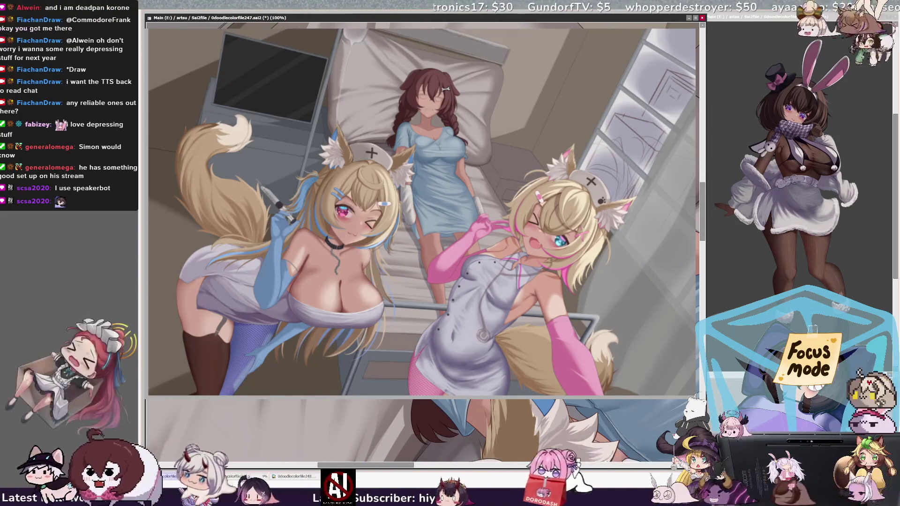
pyautogui.hscroll(3, 408, 431)
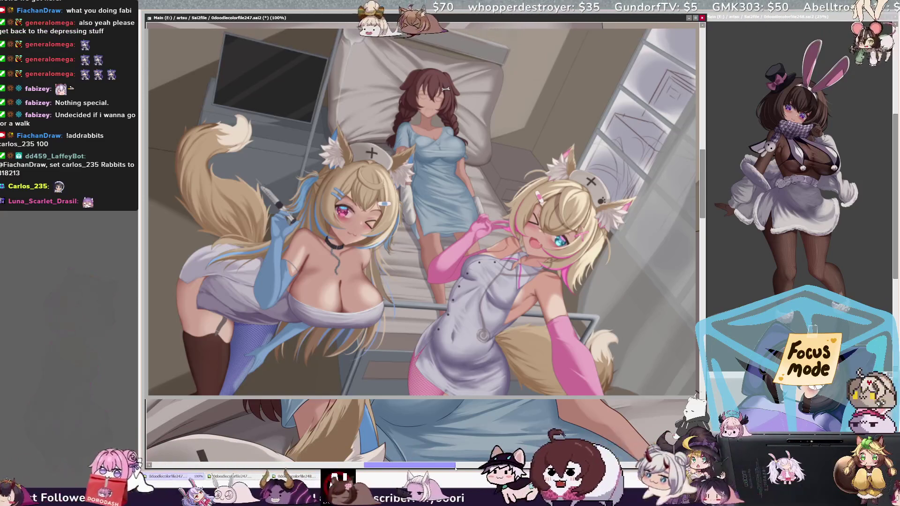
# Pan the lower view sideways, then zoom the illustration out to 50%
pyautogui.moveTo(451, 468); pyautogui.dragTo(456, 468)
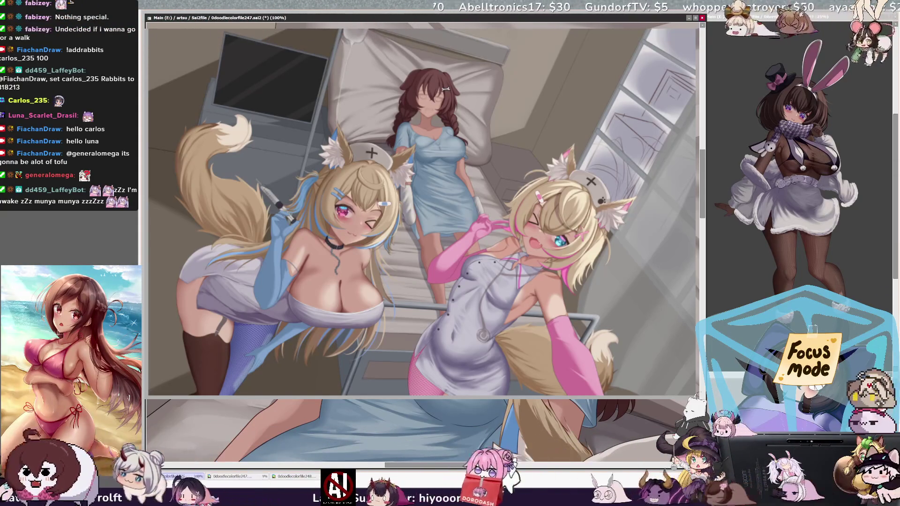
pyautogui.hscroll(-3, 414, 431)
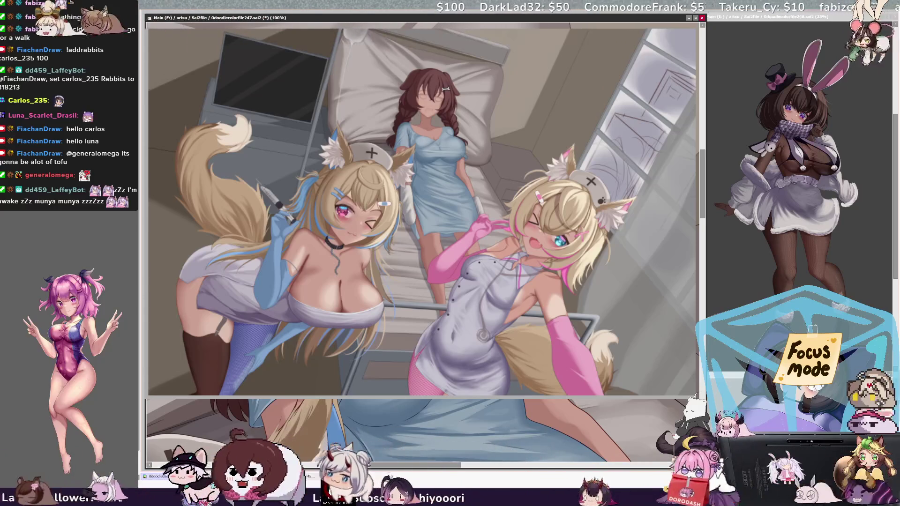
pyautogui.hscroll(-3, 410, 431)
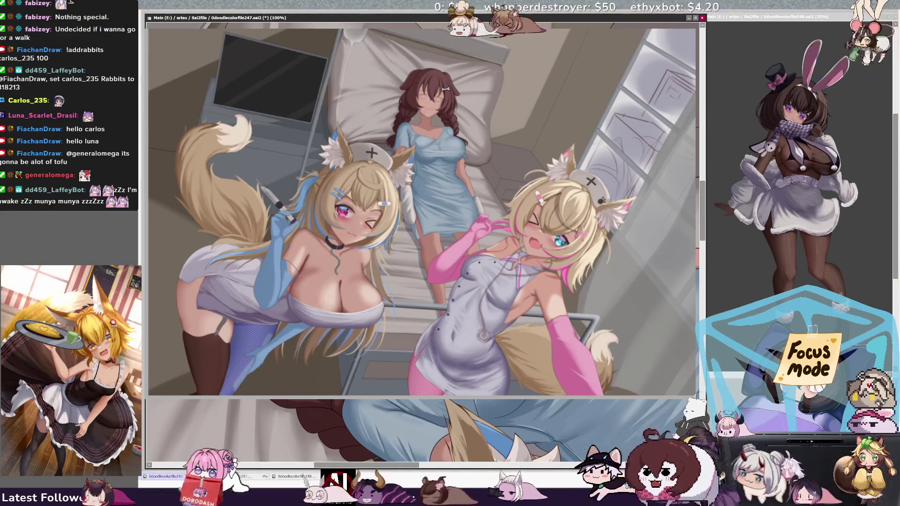
pyautogui.hscroll(5, 413, 431)
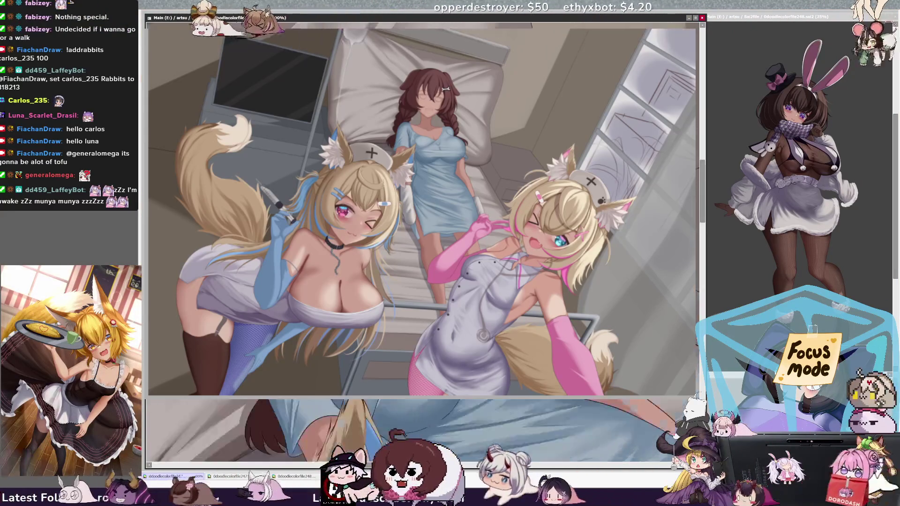
pyautogui.hscroll(-2, 412, 431)
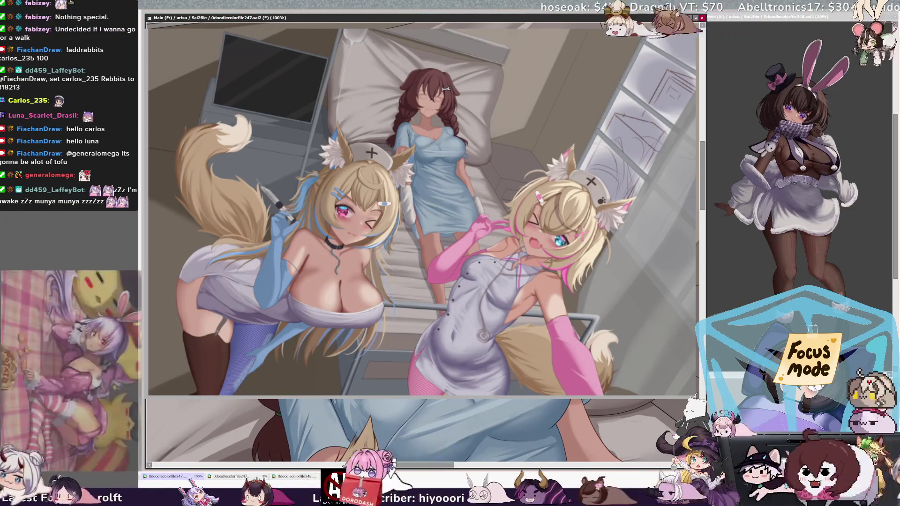
pyautogui.hotkey('ctrl', '-')
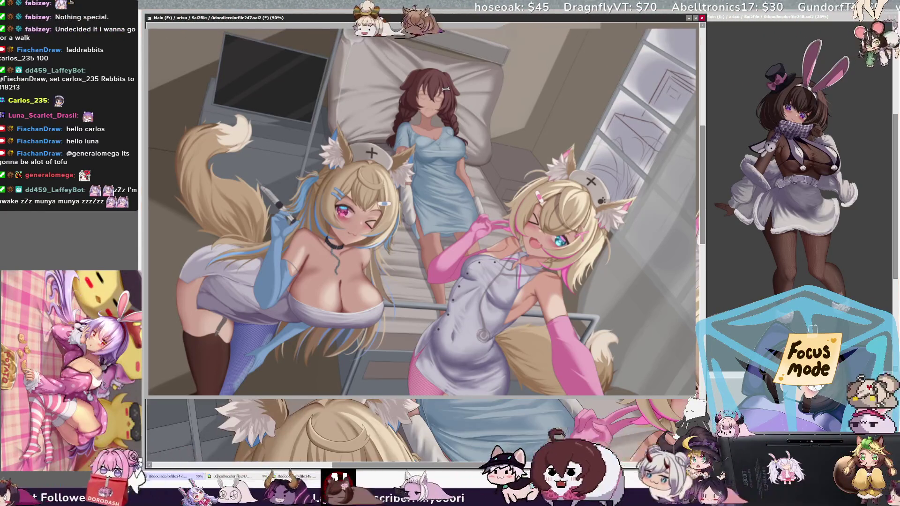
pyautogui.scroll(-3, 421, 431)
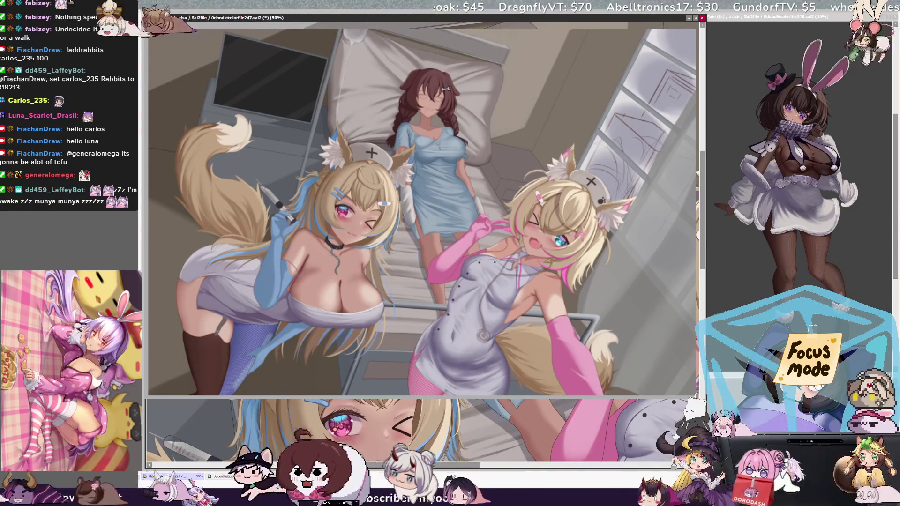
pyautogui.moveTo(463, 467); pyautogui.dragTo(486, 466)
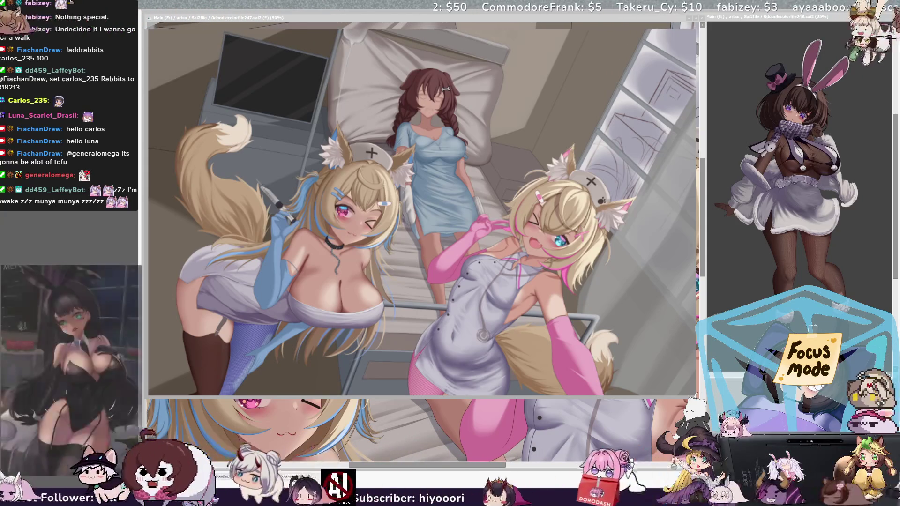
# Switch from the 248 view back to the 247 canvas window and pan right
pyautogui.hotkey('ctrl', 'Tab')
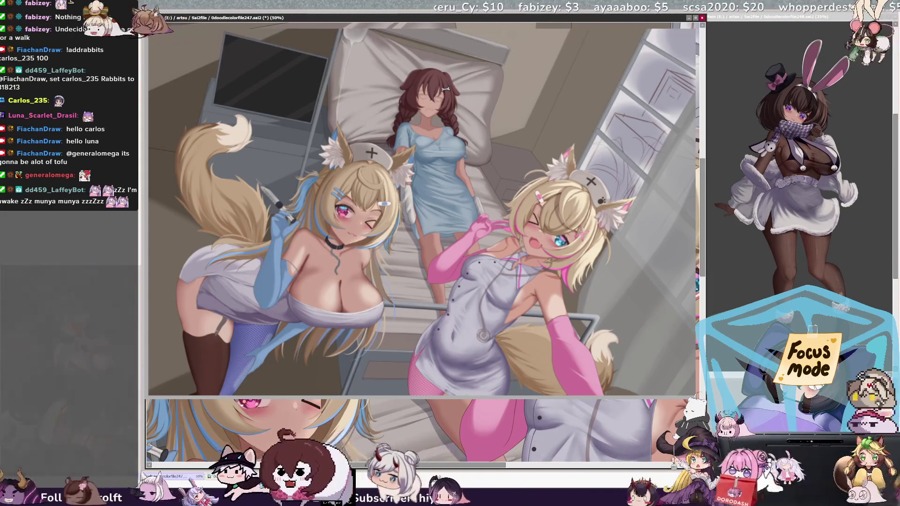
pyautogui.hscroll(2, 417, 431)
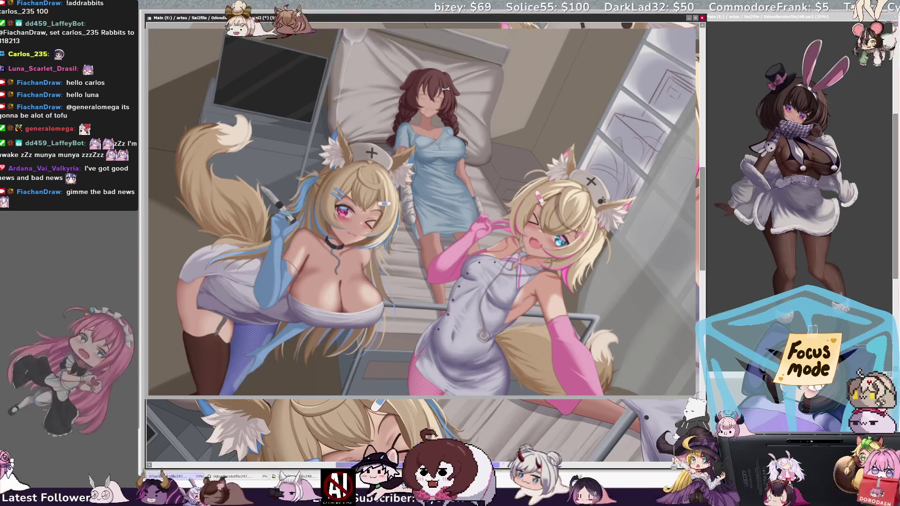
pyautogui.hscroll(1, 412, 431)
pyautogui.hscroll(1, 412, 431)
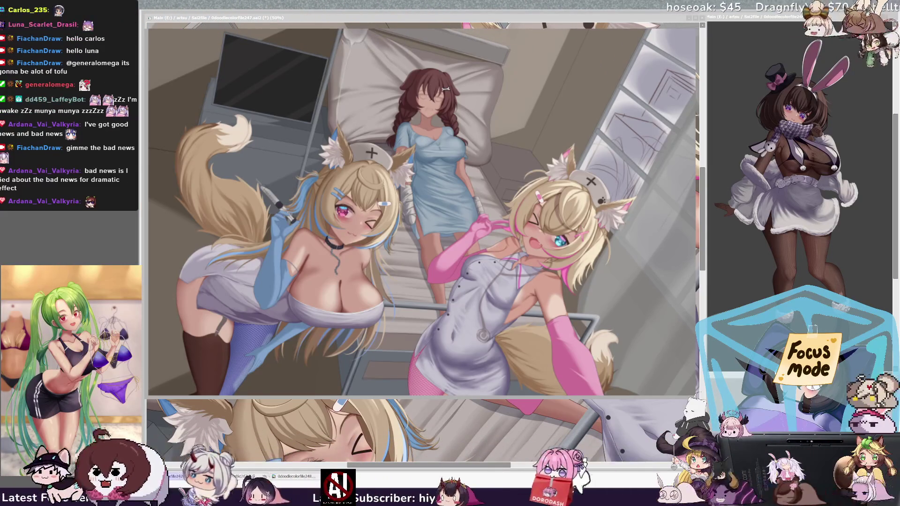
pyautogui.hotkey('ctrl', 'Tab')
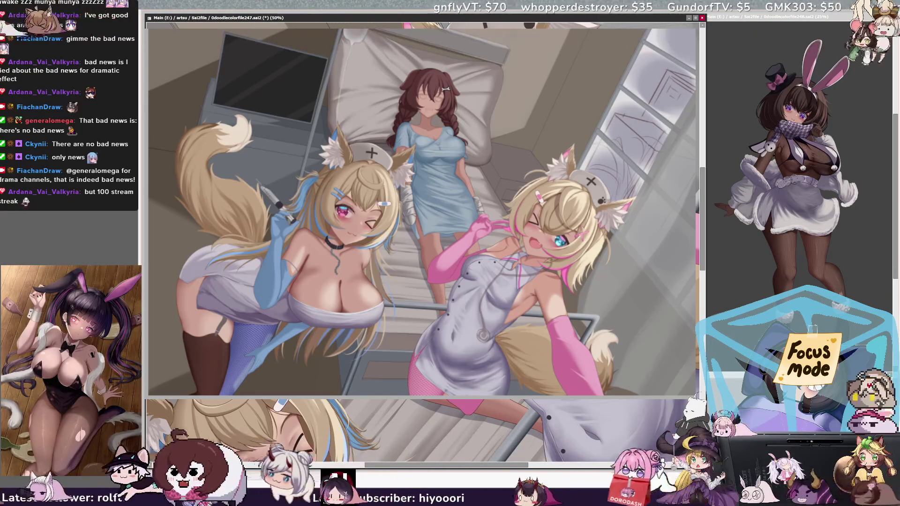
pyautogui.hotkey('ctrl', '-')
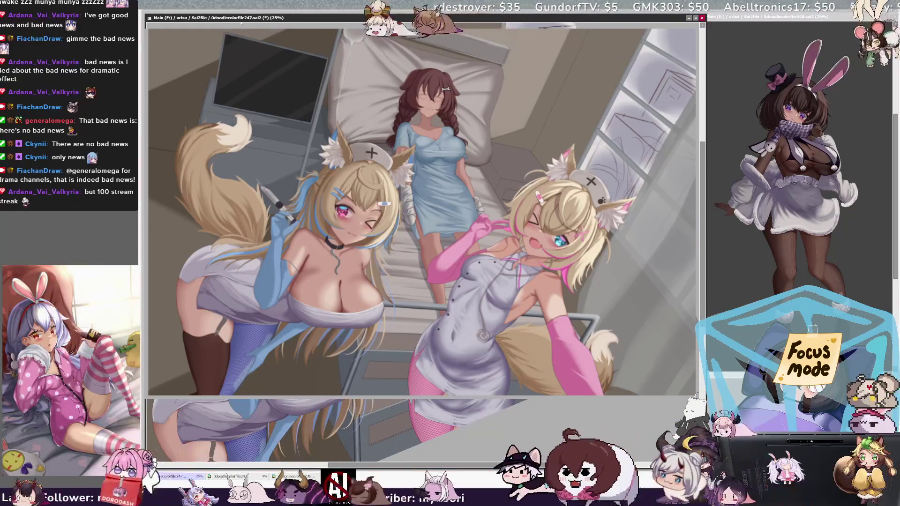
# Zoom the lower view in to 33.3% and scroll it right across the nurses
pyautogui.hotkey('ctrl', '+')
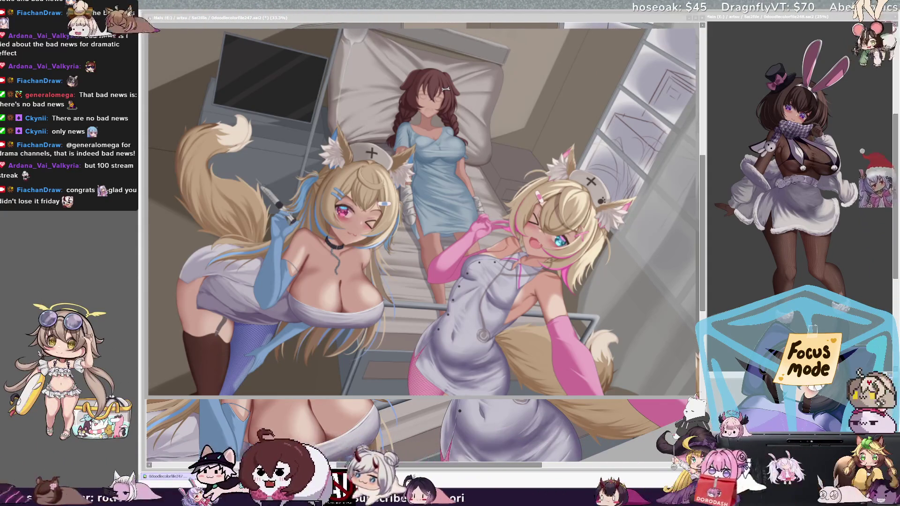
pyautogui.hscroll(3, 407, 431)
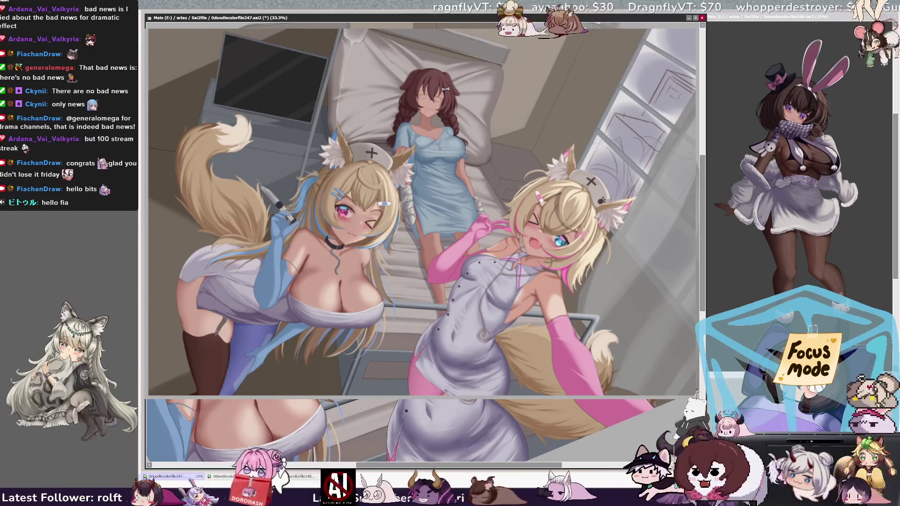
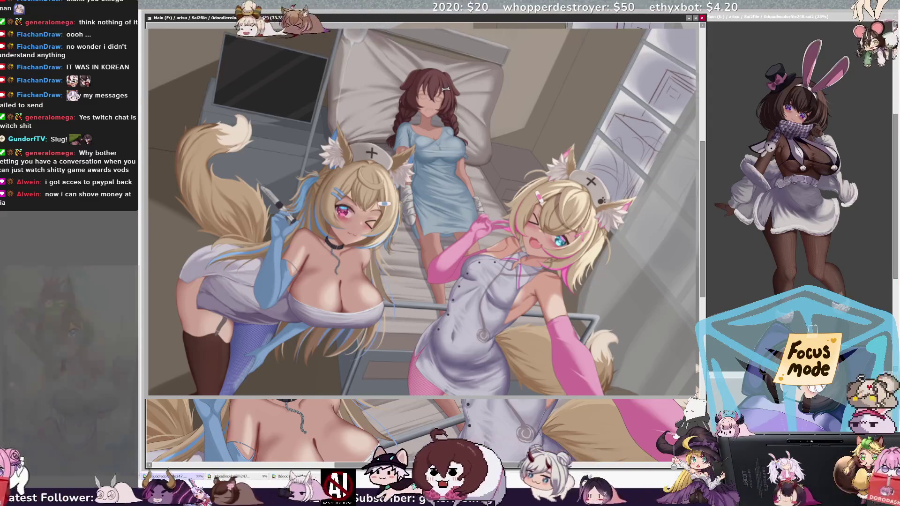
# Adjust the brush size sliders, making the brush slightly smaller for fine refinement
pyautogui.scroll(3, 417, 431)
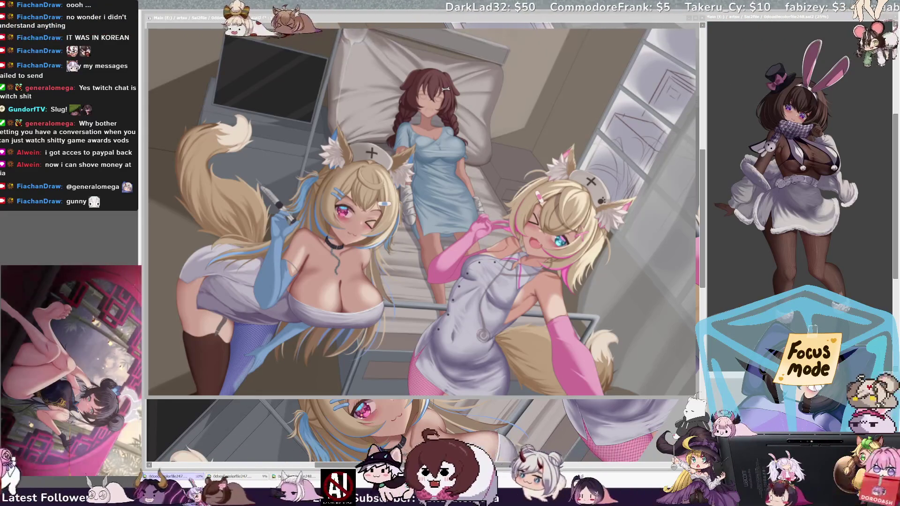
pyautogui.moveTo(430, 467); pyautogui.dragTo(439, 467)
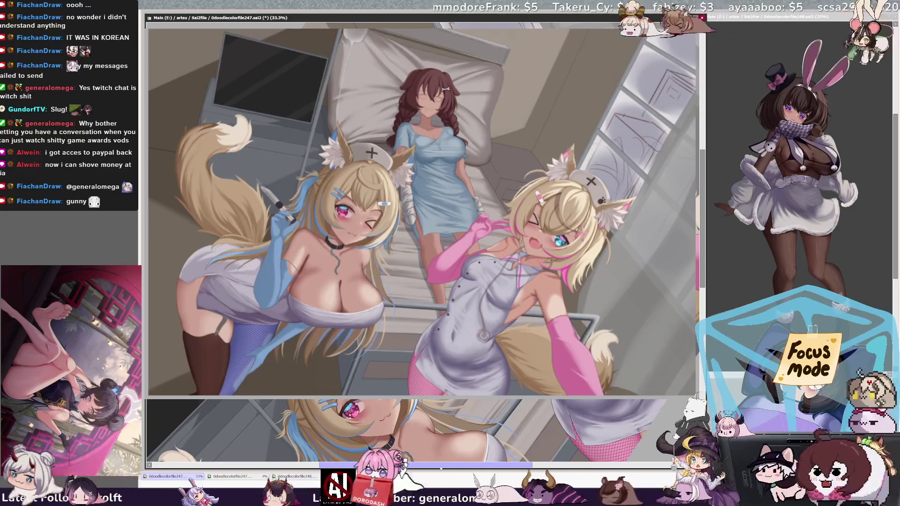
pyautogui.moveTo(439, 468); pyautogui.dragTo(401, 467)
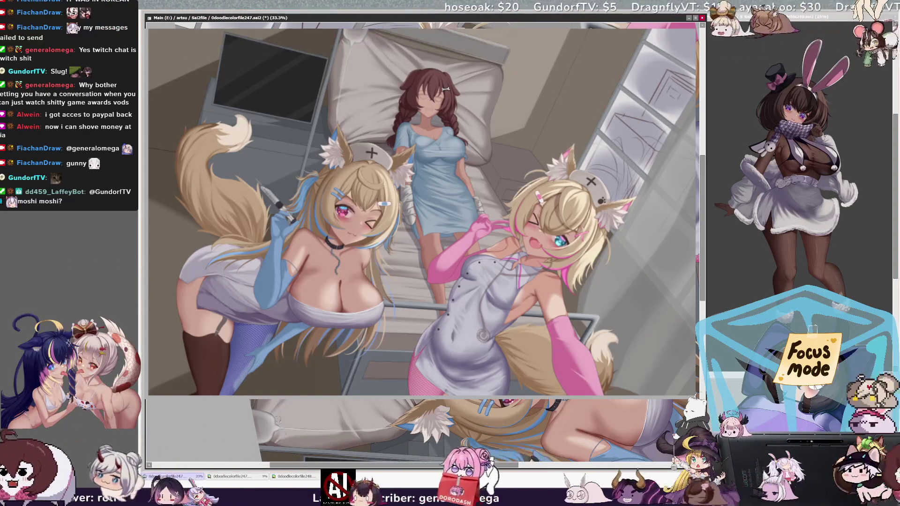
pyautogui.moveTo(280, 438); pyautogui.dragTo(275, 435)
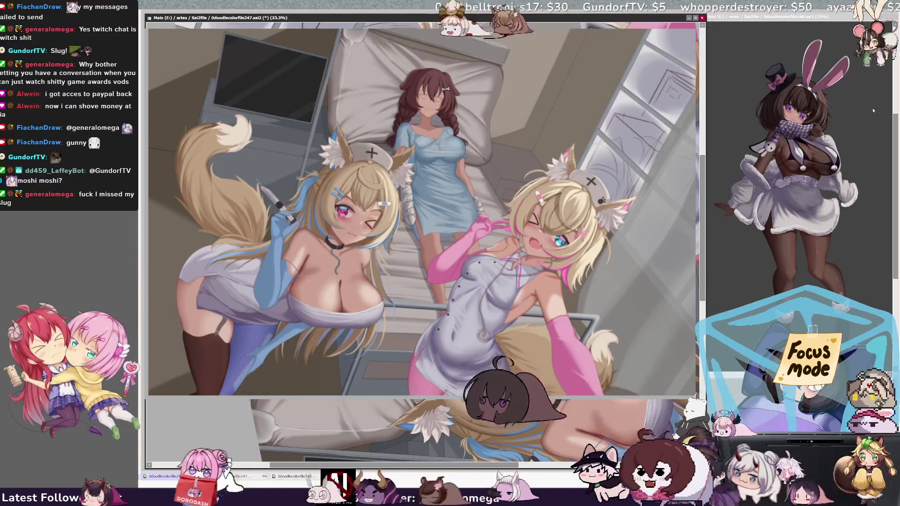
# Zoom the canvas out to 25% and scroll down over the scene
pyautogui.hotkey('ctrl', '-')
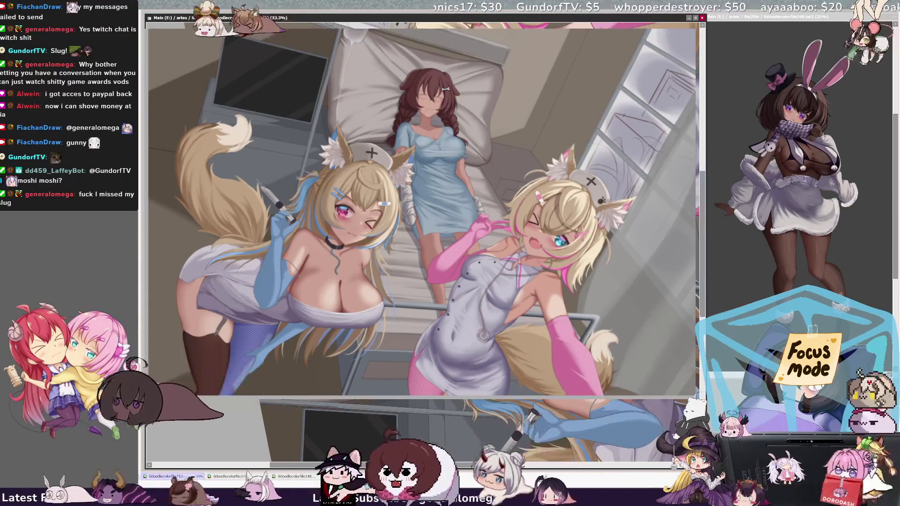
pyautogui.scroll(-5, 408, 431)
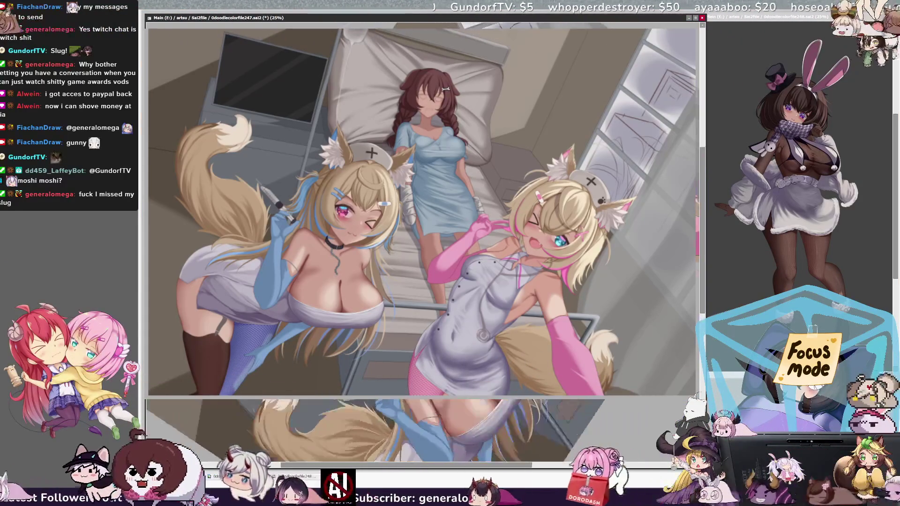
pyautogui.scroll(-2, 408, 431)
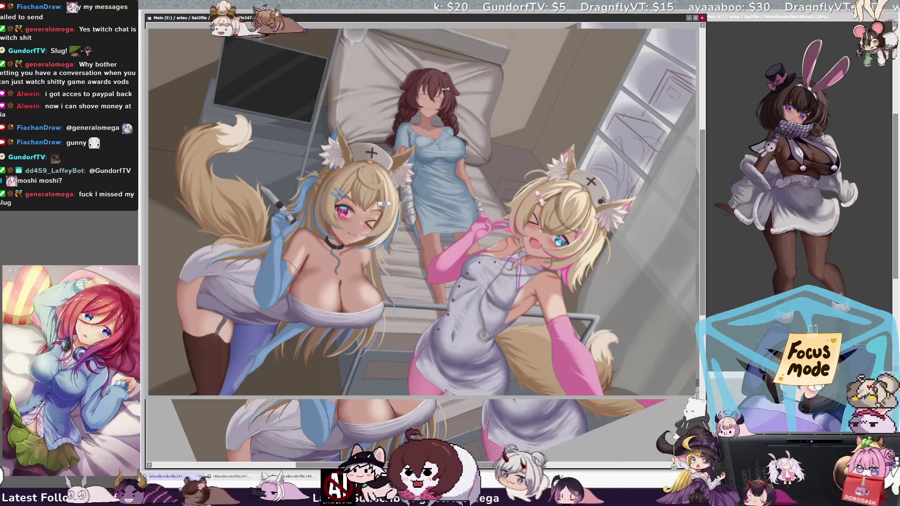
# Hide the blue-gloved nurse's layer, then zoom the second view in and back out to 33.3%
pyautogui.press('Delete')
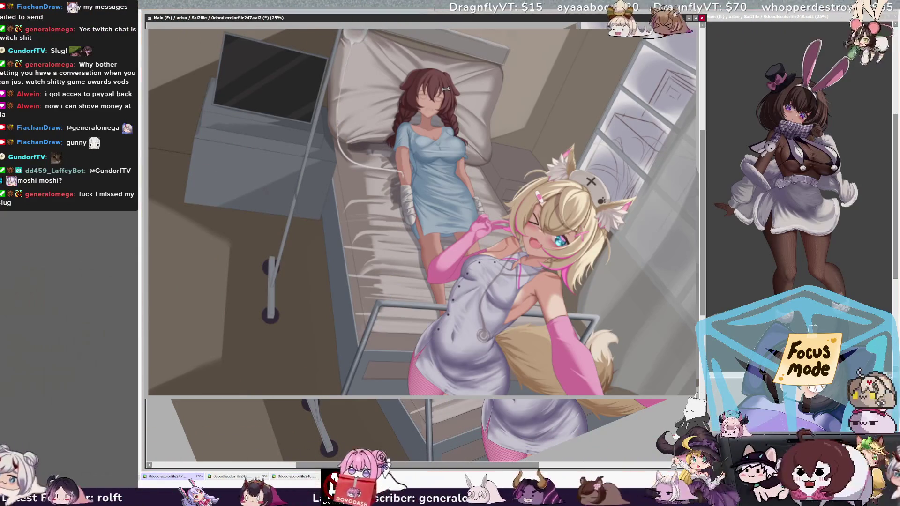
pyautogui.hotkey('ctrl', '+')
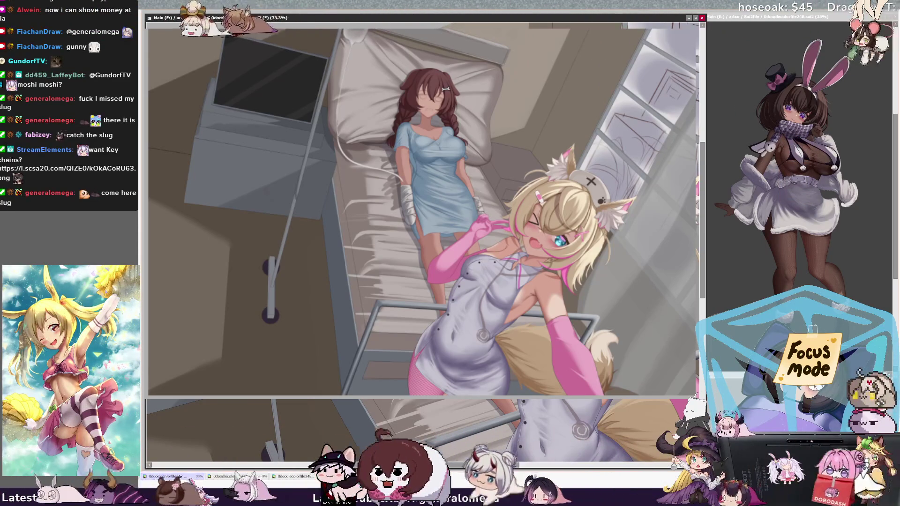
pyautogui.press('-')
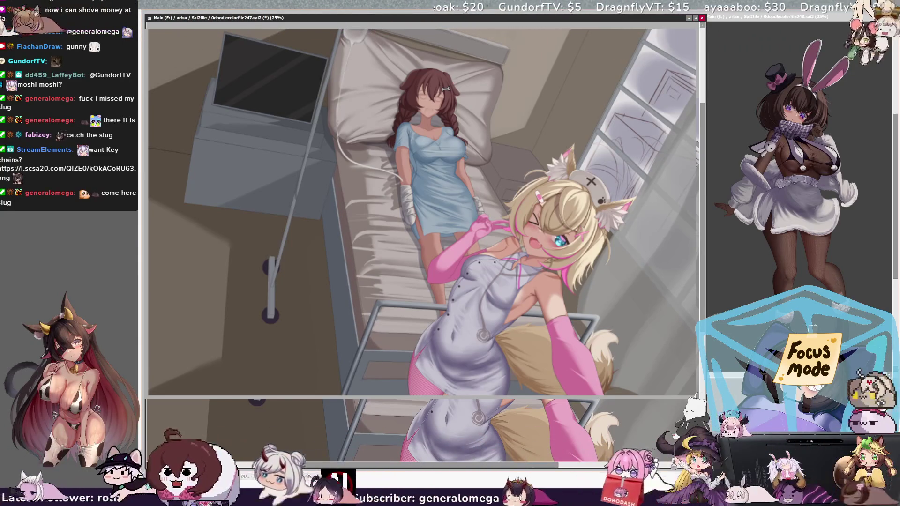
# Set brush density to 93 and scroll the second view down to the dress
pyautogui.press(']')
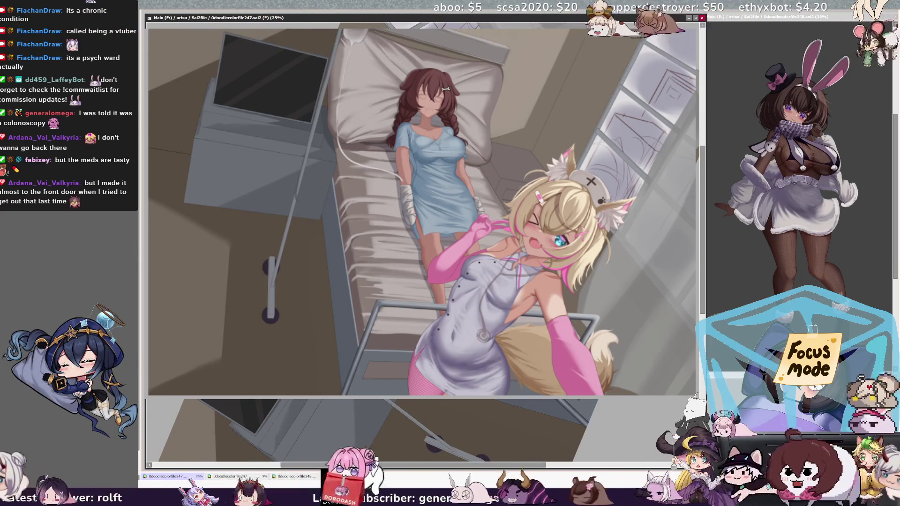
pyautogui.scroll(-3, 422, 431)
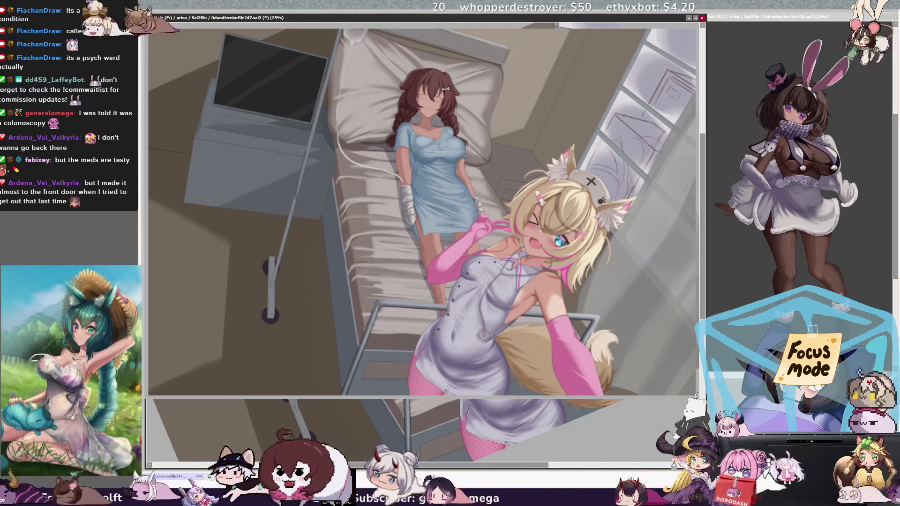